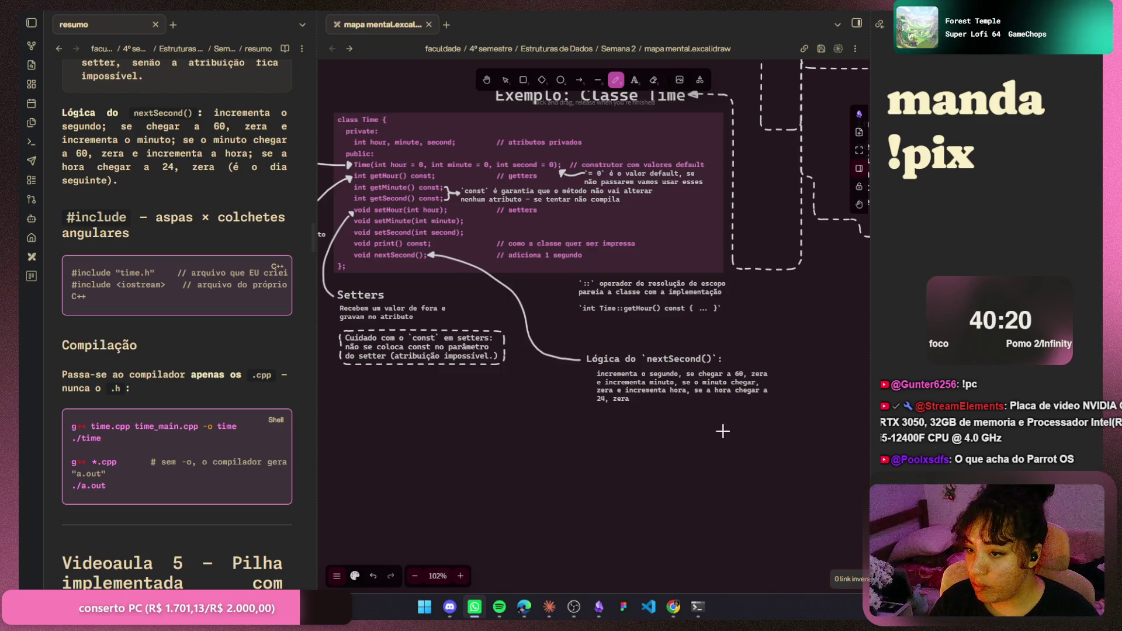
{"action": "scroll", "coordinate": [599, 347], "scroll_direction": "left", "scroll_amount": 4}
- Duplicate the 'Lógica do nextSecond()' heading to a spot below the Time class example
{"action": "mouse_move", "coordinate": [598, 348]}
{"action": "left_mouse_down"}
{"action": "mouse_move", "coordinate": [450, 331]}
{"action": "mouse_move", "coordinate": [691, 366]}
{"action": "mouse_move", "coordinate": [643, 358]}
{"action": "left_mouse_up"}
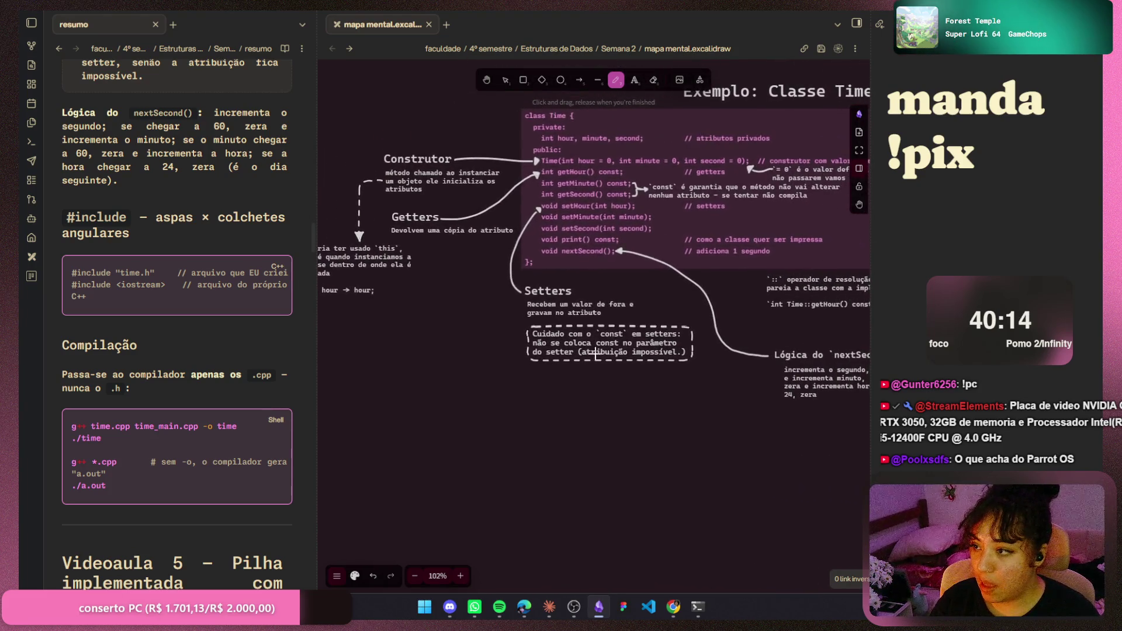
{"action": "scroll", "coordinate": [150, 283], "scroll_direction": "up", "scroll_amount": 5}
{"action": "scroll", "coordinate": [150, 283], "scroll_direction": "down", "scroll_amount": 4}
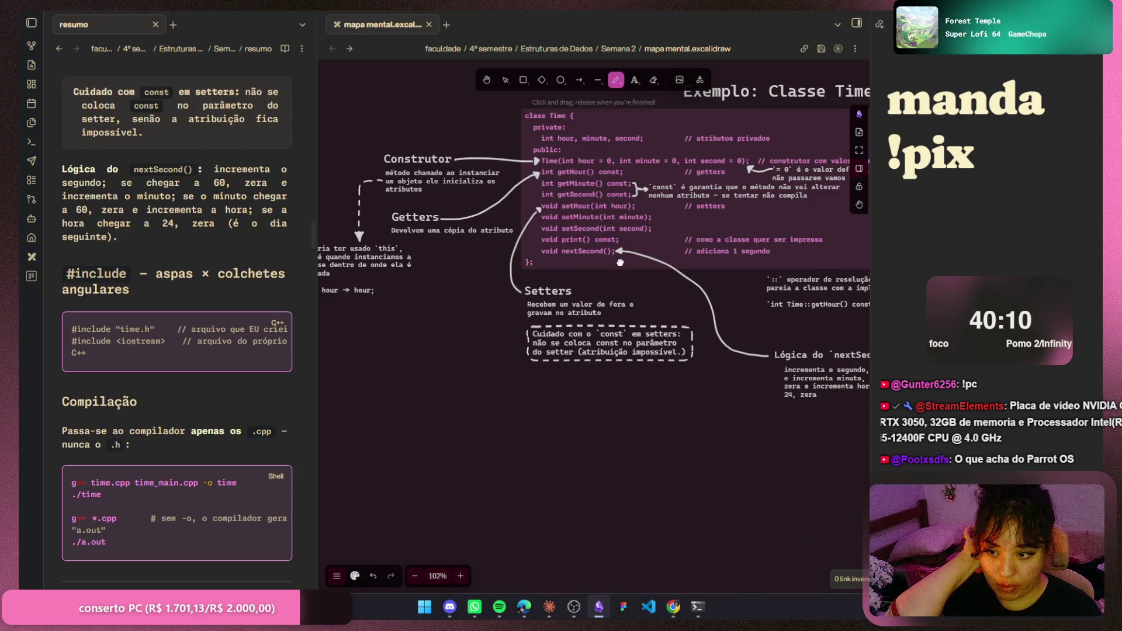
{"action": "left_click_drag", "start_coordinate": [619, 262], "coordinate": [564, 270]}
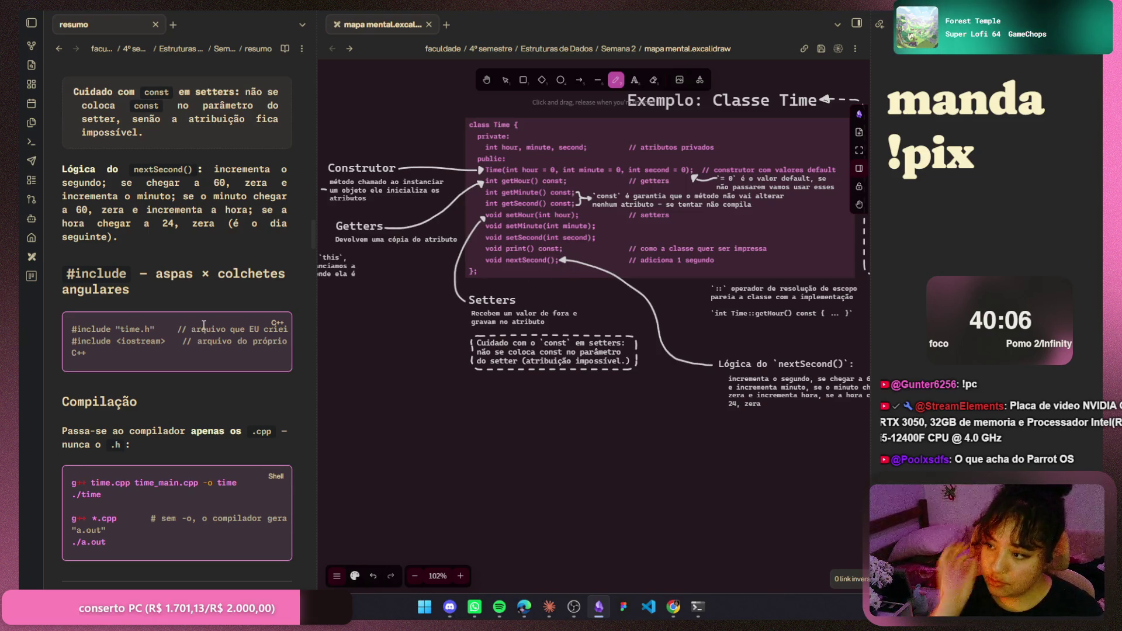
{"action": "scroll", "coordinate": [203, 327], "scroll_direction": "up", "scroll_amount": 3}
{"action": "scroll", "coordinate": [197, 316], "scroll_direction": "up", "scroll_amount": 3}
{"action": "scroll", "coordinate": [184, 294], "scroll_direction": "up", "scroll_amount": 4}
{"action": "scroll", "coordinate": [173, 272], "scroll_direction": "up", "scroll_amount": 3}
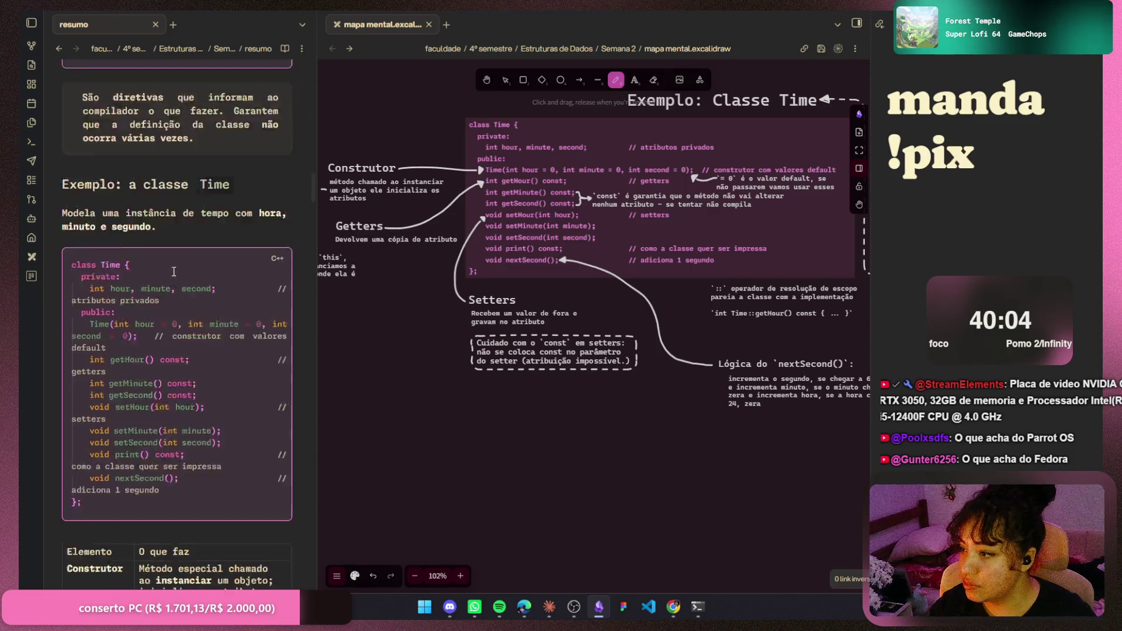
{"action": "scroll", "coordinate": [173, 272], "scroll_direction": "up", "scroll_amount": 3}
{"action": "scroll", "coordinate": [173, 272], "scroll_direction": "down", "scroll_amount": 2}
{"action": "scroll", "coordinate": [174, 273], "scroll_direction": "down", "scroll_amount": 5}
{"action": "scroll", "coordinate": [174, 271], "scroll_direction": "down", "scroll_amount": 5}
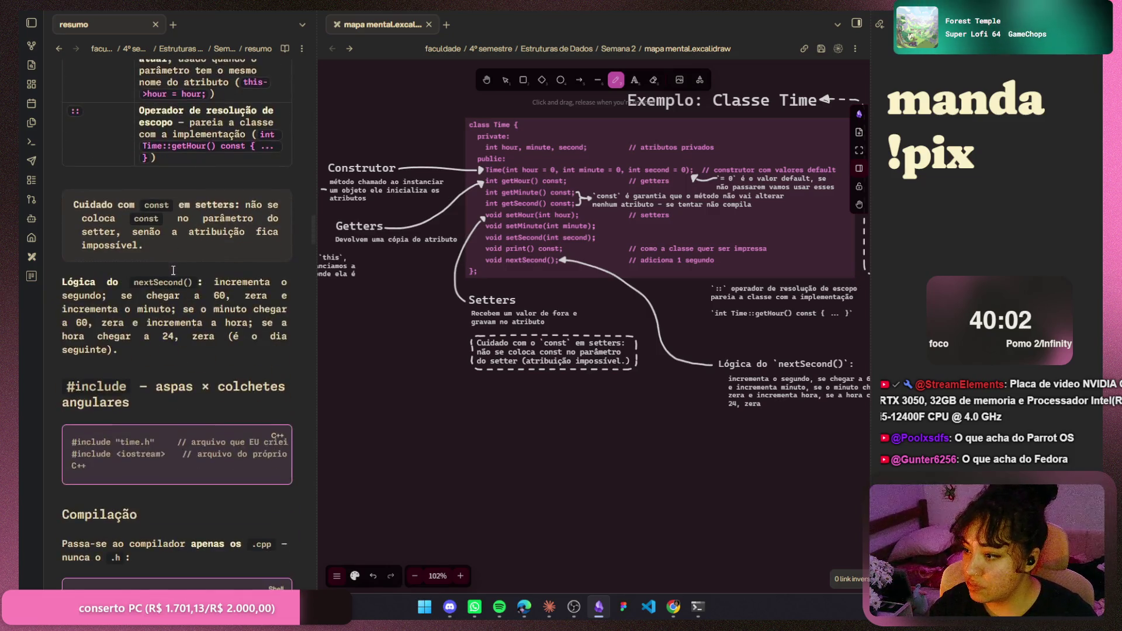
{"action": "scroll", "coordinate": [172, 270], "scroll_direction": "down", "scroll_amount": 5}
{"action": "scroll", "coordinate": [612, 299], "scroll_direction": "down", "scroll_amount": 2}
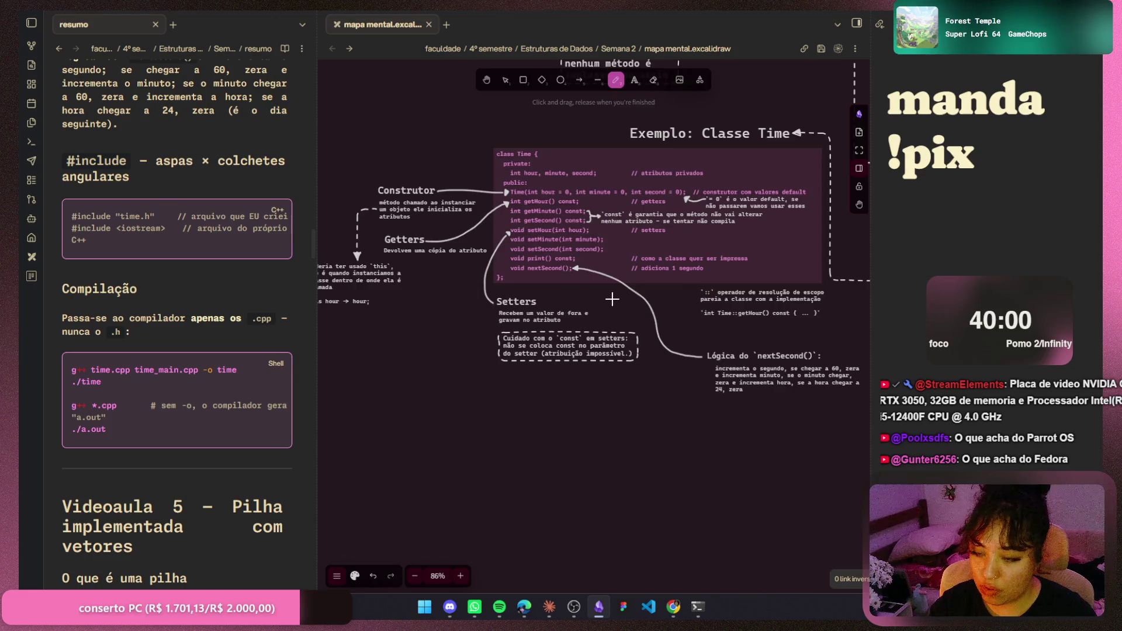
{"action": "scroll", "coordinate": [612, 299], "scroll_direction": "down", "scroll_amount": 2}
{"action": "scroll", "coordinate": [612, 299], "scroll_direction": "down", "scroll_amount": 2}
{"action": "scroll", "coordinate": [438, 317], "scroll_direction": "right", "scroll_amount": 5}
{"action": "scroll", "coordinate": [372, 325], "scroll_direction": "down", "scroll_amount": 2}
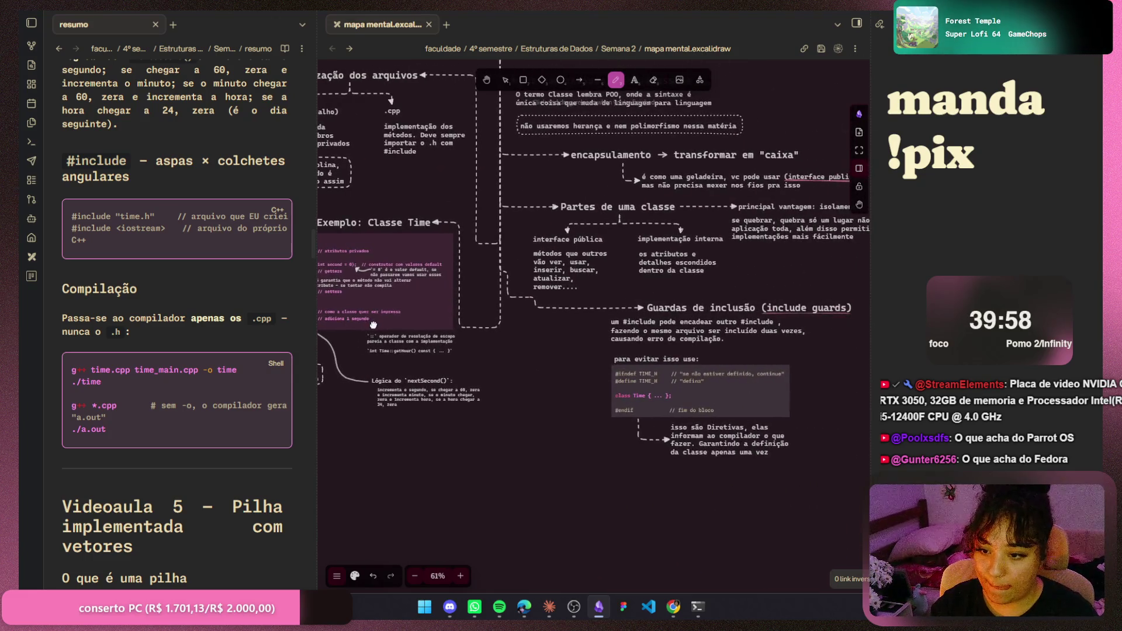
{"action": "left_click_drag", "start_coordinate": [372, 326], "coordinate": [634, 288]}
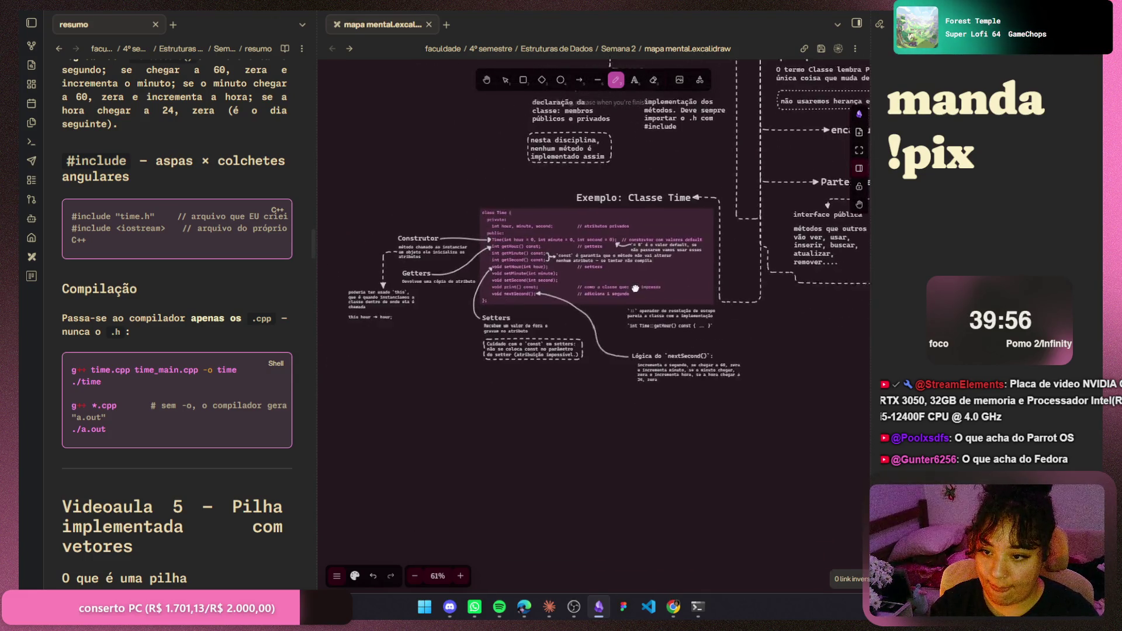
{"action": "scroll", "coordinate": [594, 333], "scroll_direction": "up", "scroll_amount": 3}
{"action": "scroll", "coordinate": [595, 333], "scroll_direction": "up", "scroll_amount": 2}
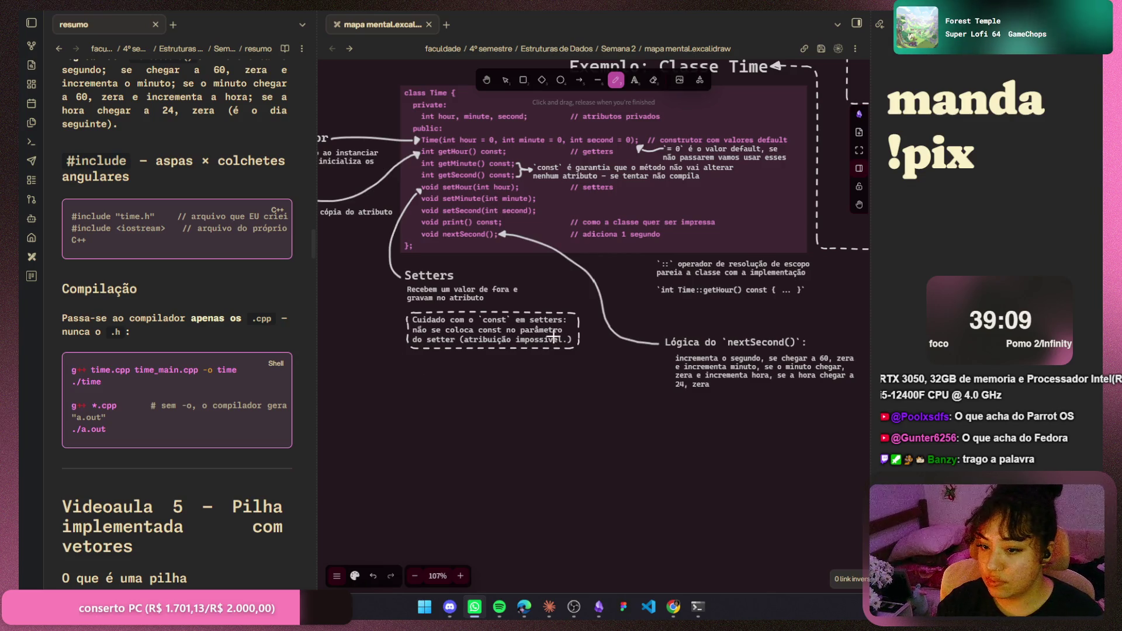
{"action": "scroll", "coordinate": [516, 365], "scroll_direction": "up", "scroll_amount": 1}
{"action": "scroll", "coordinate": [517, 365], "scroll_direction": "right", "scroll_amount": 1}
{"action": "scroll", "coordinate": [516, 364], "scroll_direction": "left", "scroll_amount": 1}
{"action": "key", "text": "v"}
{"action": "left_click", "coordinate": [706, 375]}
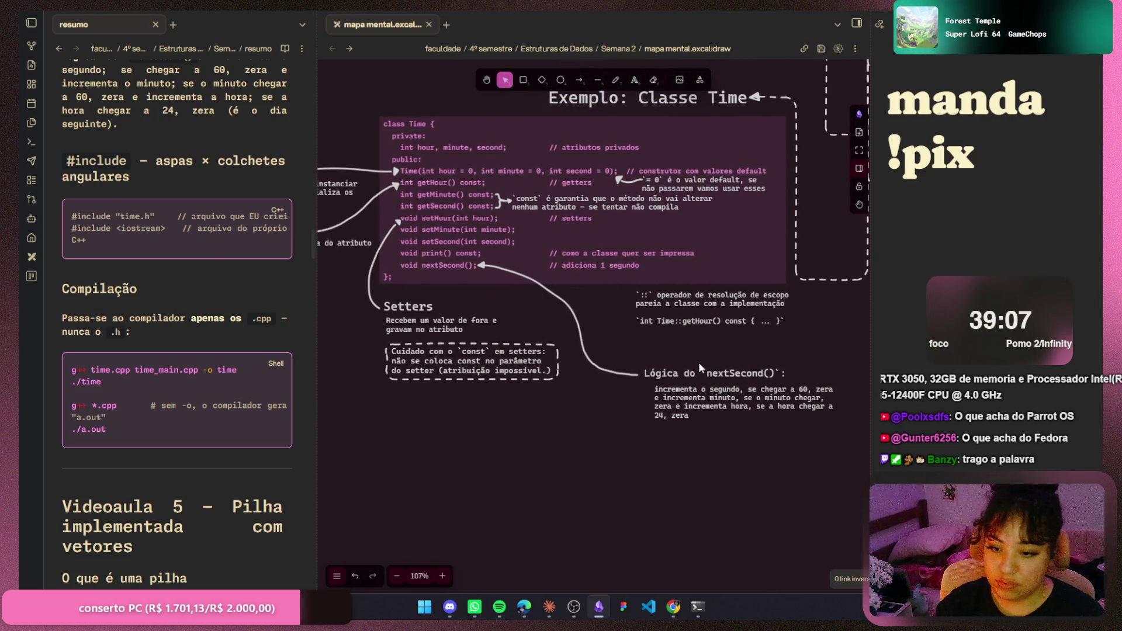
{"action": "left_click_drag", "start_coordinate": [715, 377], "coordinate": [580, 430]}
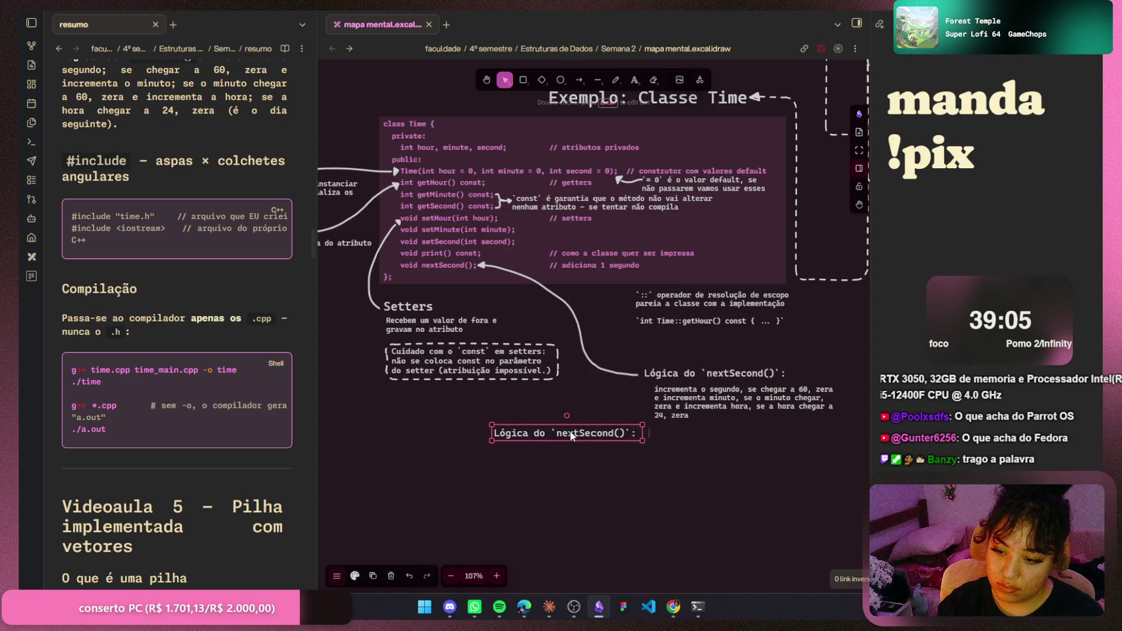
- Rewrite the copied text as '#include' and narrow its box to fit the label
{"action": "key", "text": "Return"}
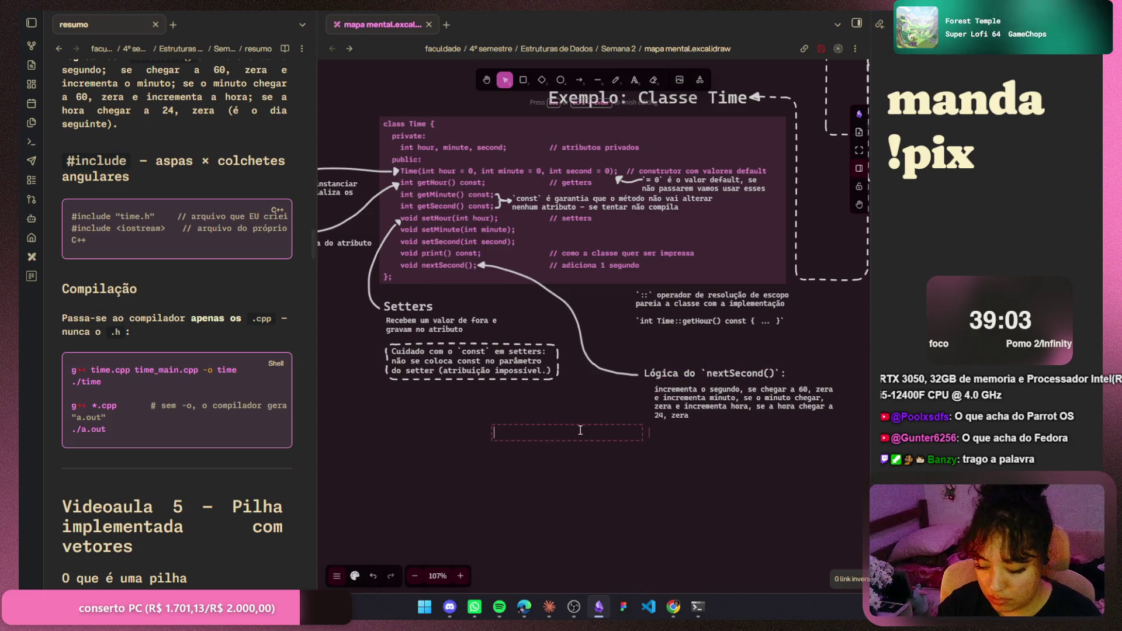
{"action": "type", "text": "#incl"}
{"action": "key", "text": "Return"}
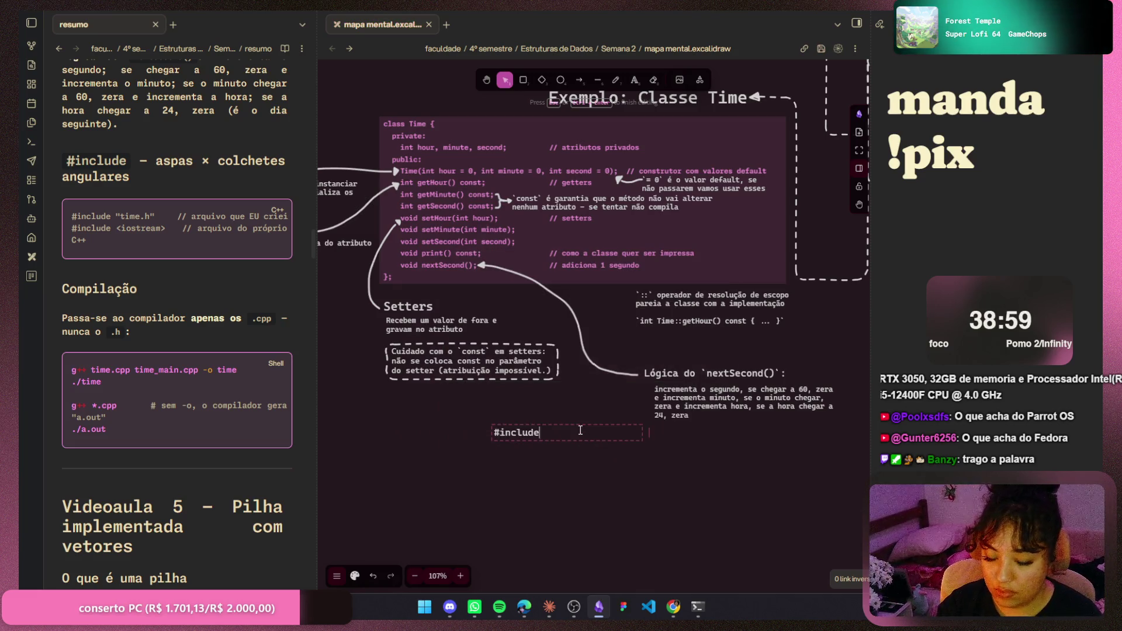
{"action": "key", "text": "Escape"}
{"action": "left_click_drag", "start_coordinate": [644, 438], "coordinate": [549, 433]}
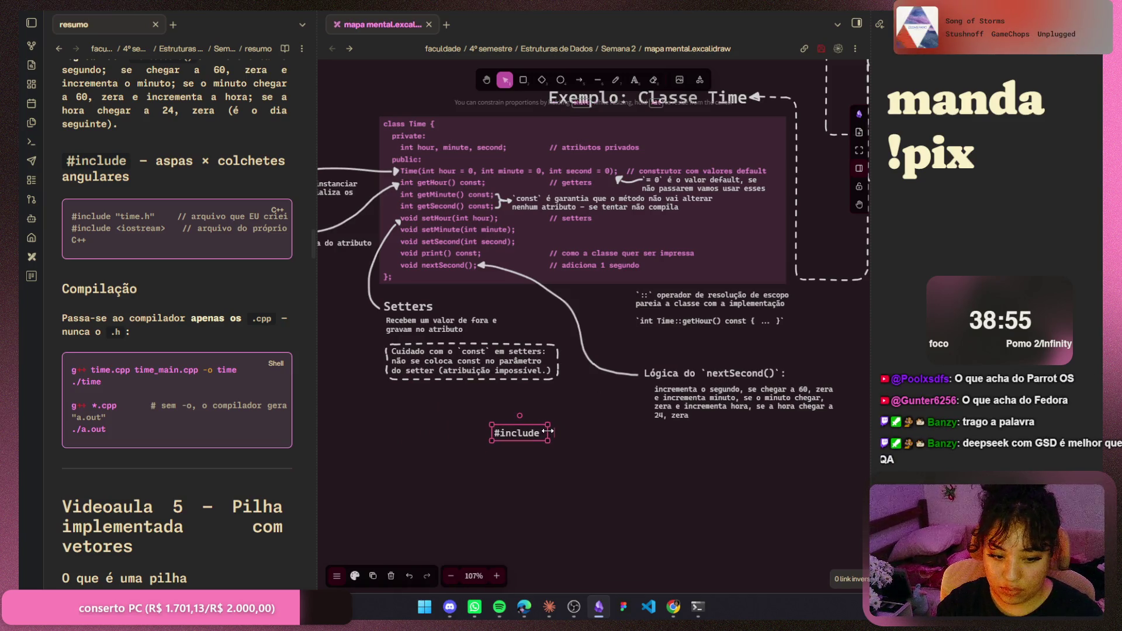
{"action": "left_click", "coordinate": [612, 434]}
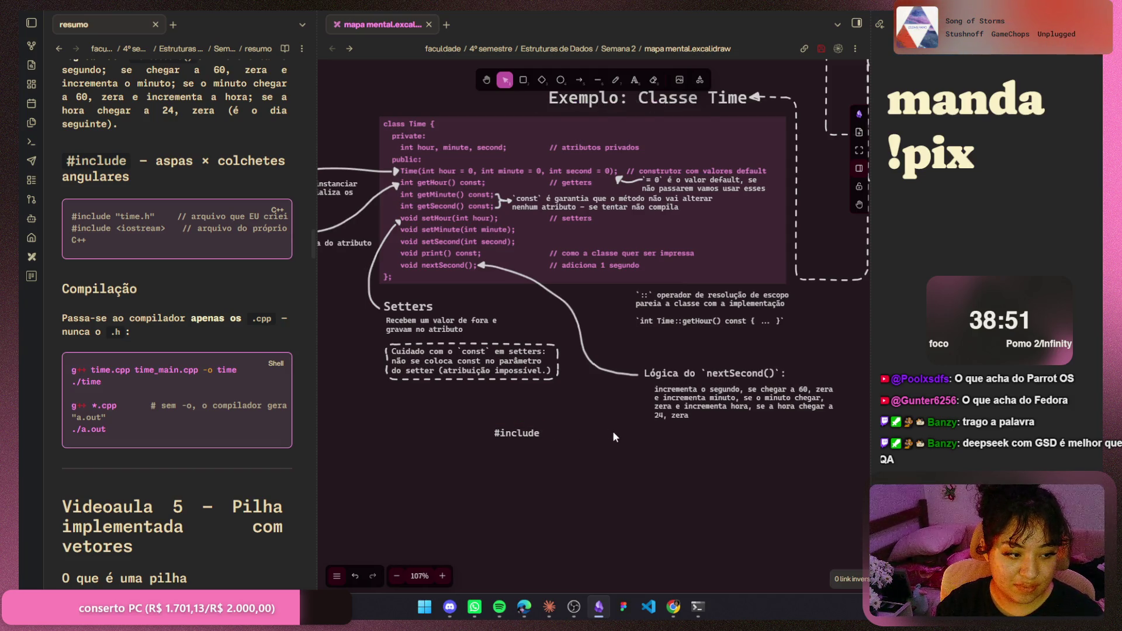
{"action": "scroll", "coordinate": [594, 430], "scroll_direction": "left", "scroll_amount": 2}
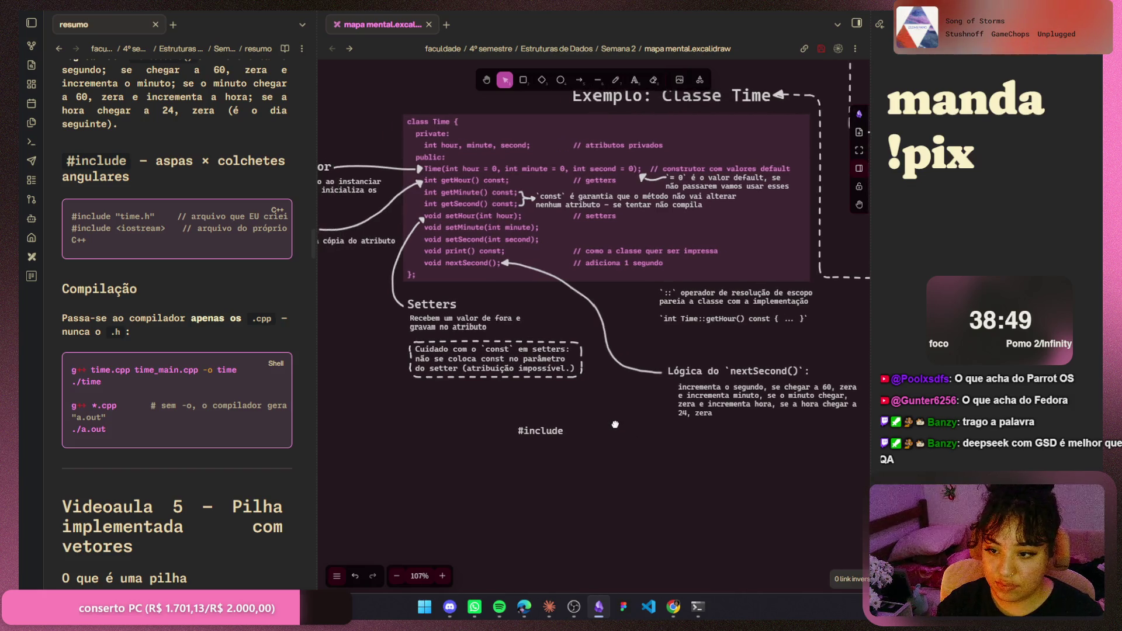
{"action": "left_click", "coordinate": [591, 430]}
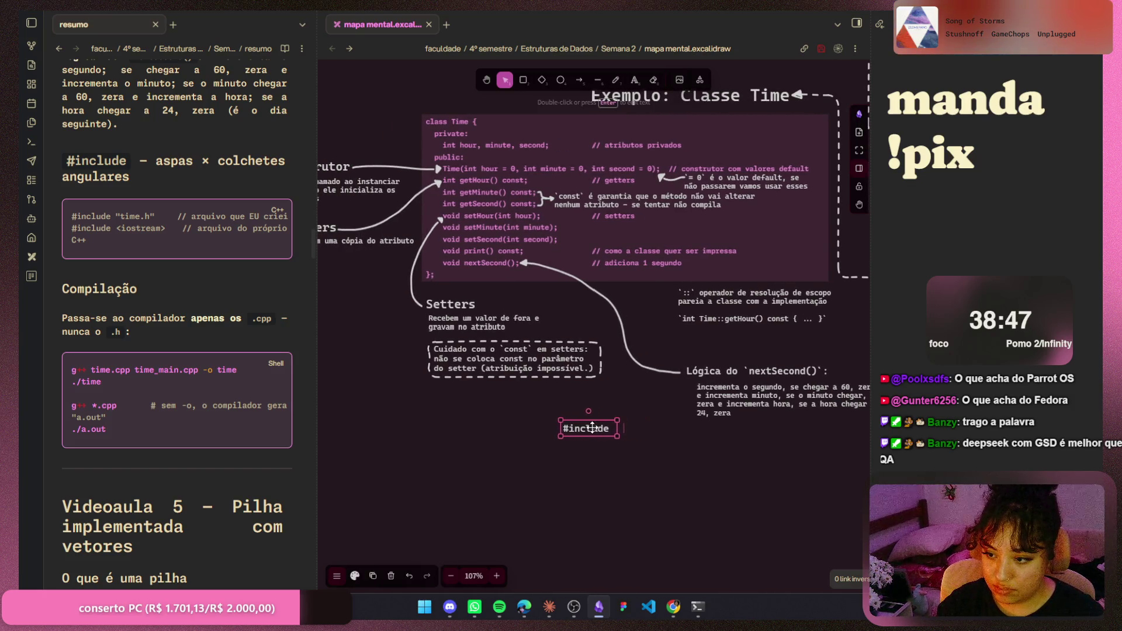
{"action": "key", "text": "Escape"}
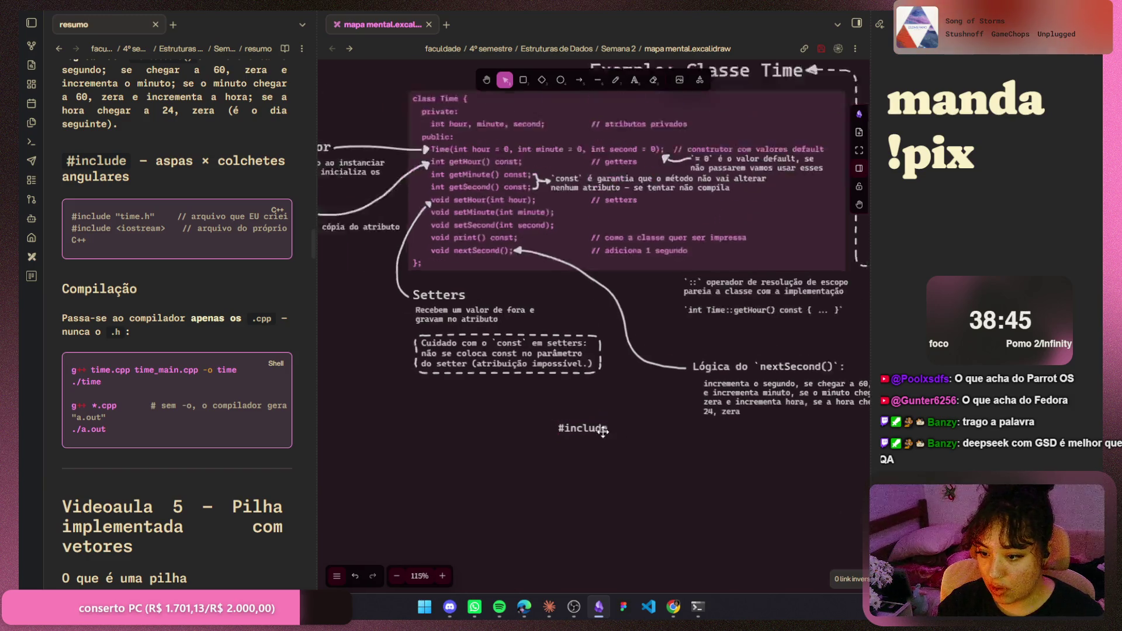
{"action": "scroll", "coordinate": [593, 428], "scroll_direction": "up", "scroll_amount": 5}
{"action": "scroll", "coordinate": [606, 379], "scroll_direction": "up", "scroll_amount": 1}
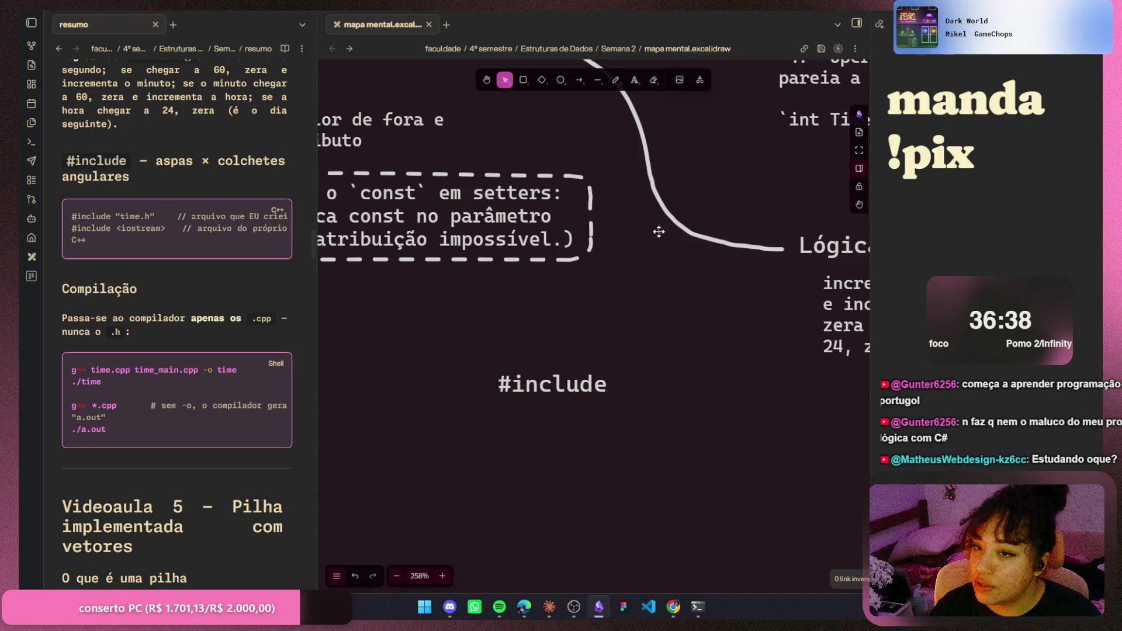
{"action": "scroll", "coordinate": [658, 232], "scroll_direction": "down", "scroll_amount": 2}
- Duplicate the '#include' label just below itself and clear the copy's text
{"action": "left_click", "coordinate": [596, 304]}
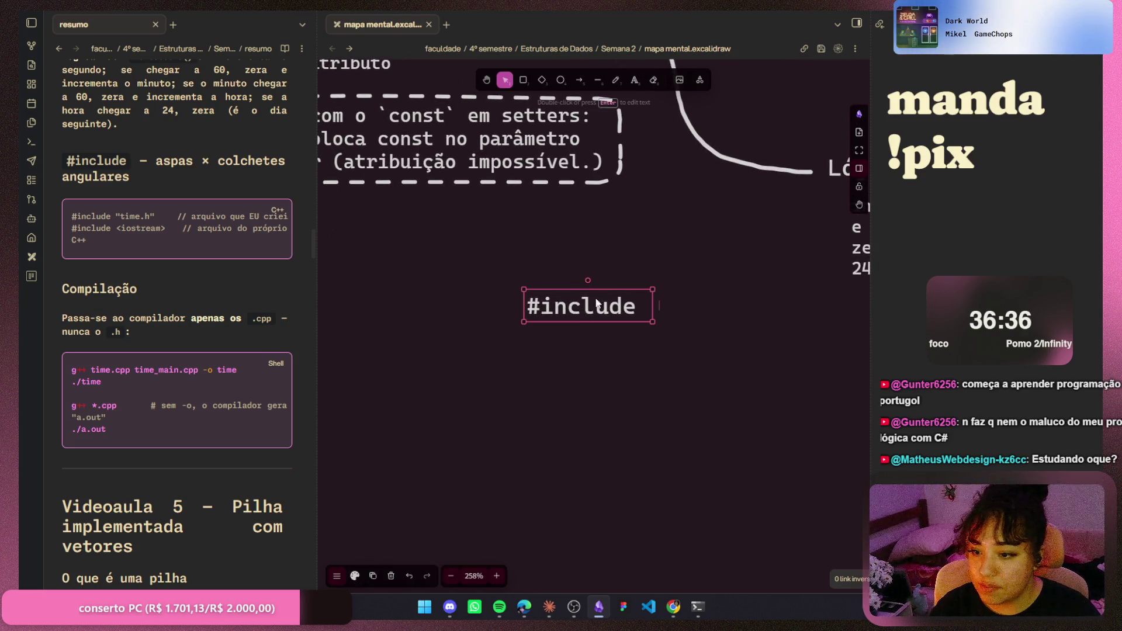
{"action": "scroll", "coordinate": [596, 304], "scroll_direction": "down", "scroll_amount": 4}
{"action": "scroll", "coordinate": [596, 304], "scroll_direction": "down", "scroll_amount": 3}
{"action": "scroll", "coordinate": [599, 355], "scroll_direction": "down", "scroll_amount": 3}
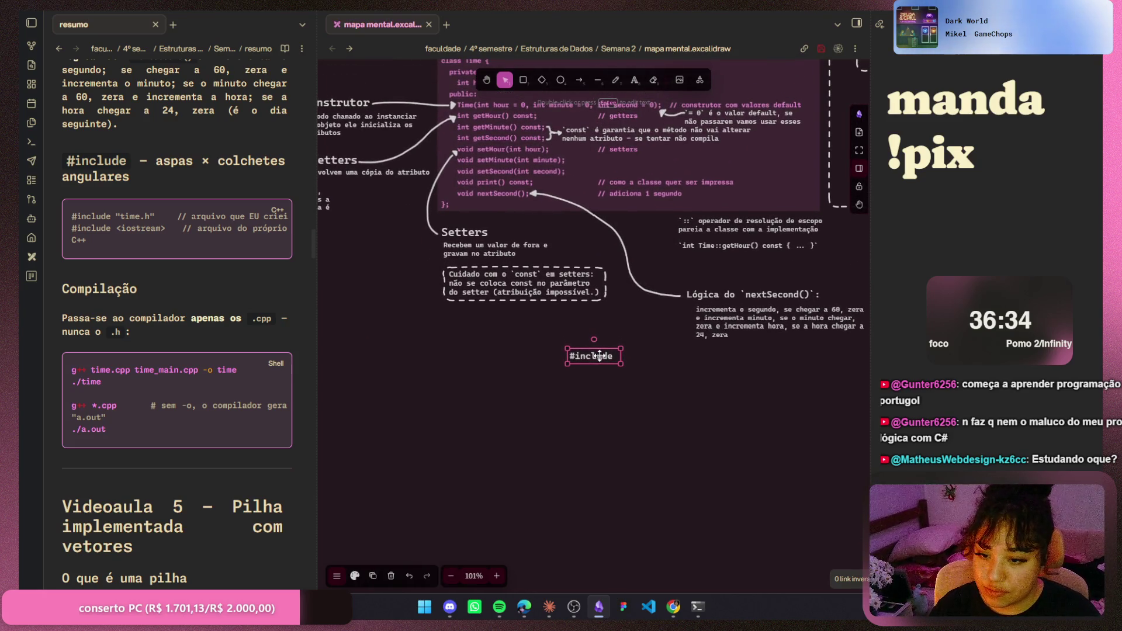
{"action": "left_click_drag", "start_coordinate": [599, 354], "coordinate": [589, 378], "text": "alt"}
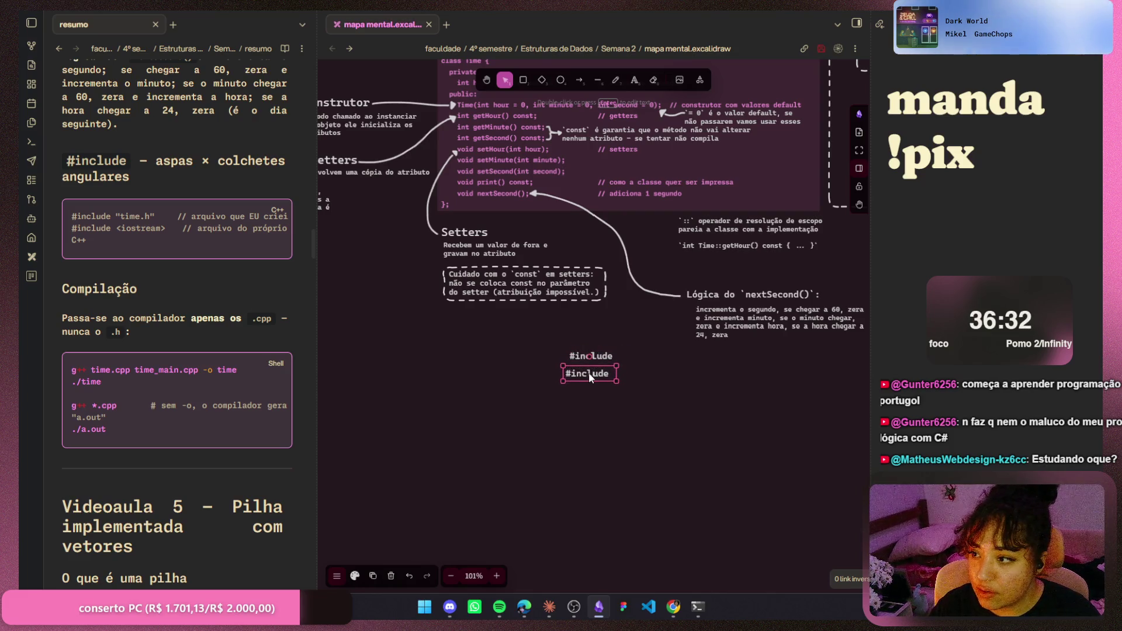
{"action": "double_click", "coordinate": [590, 374]}
{"action": "key", "text": "BackSpace"}
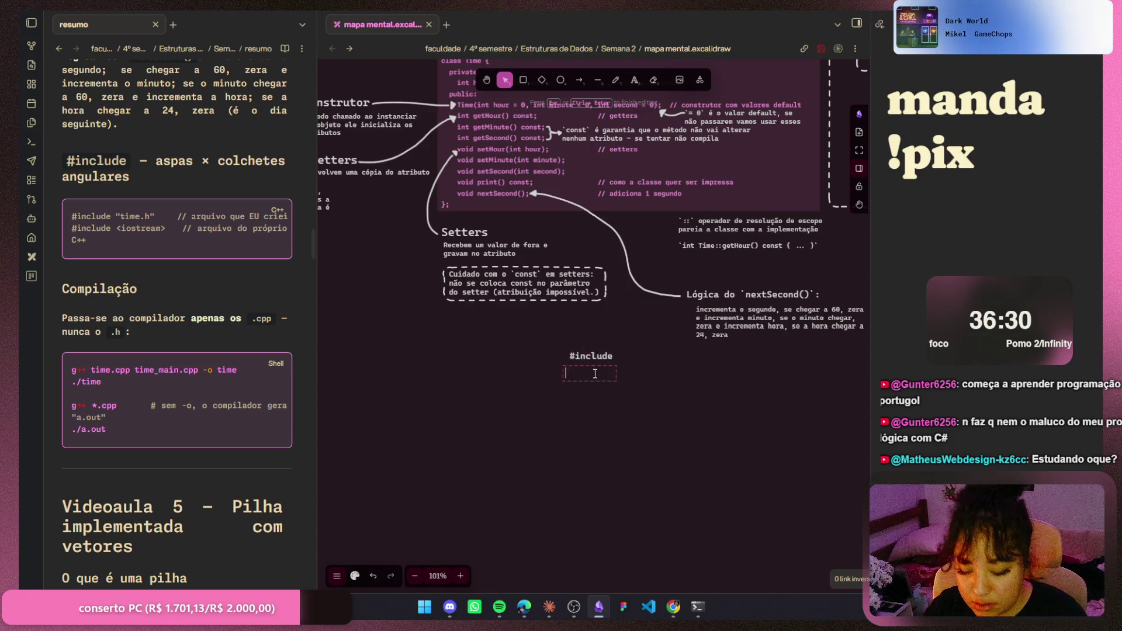
{"action": "type", "text": "aspas "}
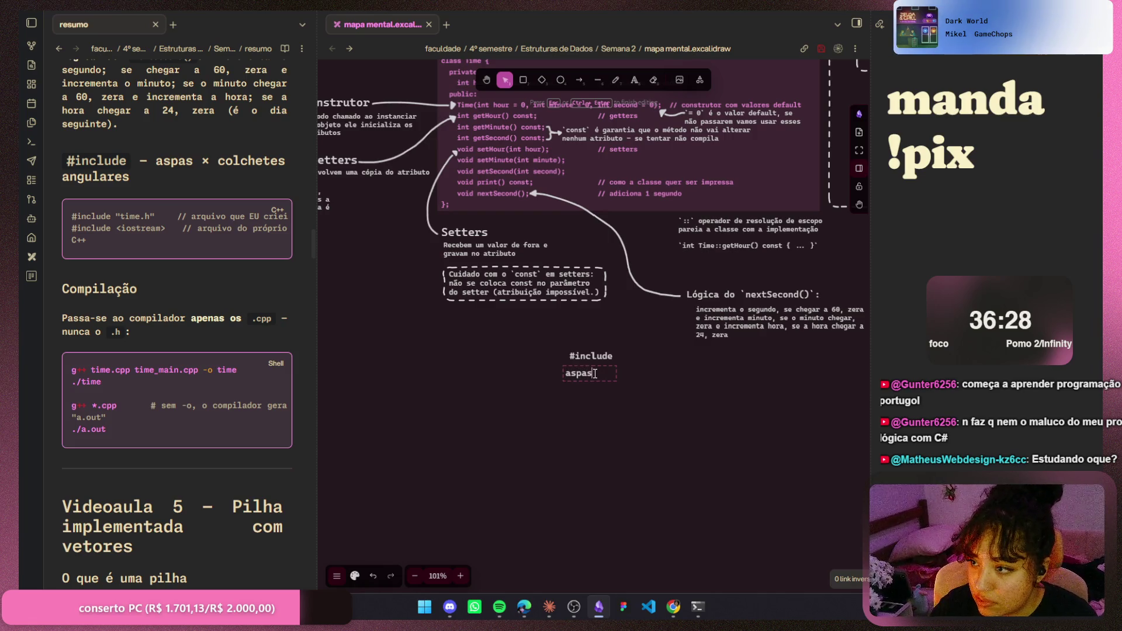
{"action": "type", "text": "x"}
- Write 'aspas x' on the first line and start 'colchetes' on a second line
{"action": "key", "text": "Return"}
{"action": "type", "text": "co"}
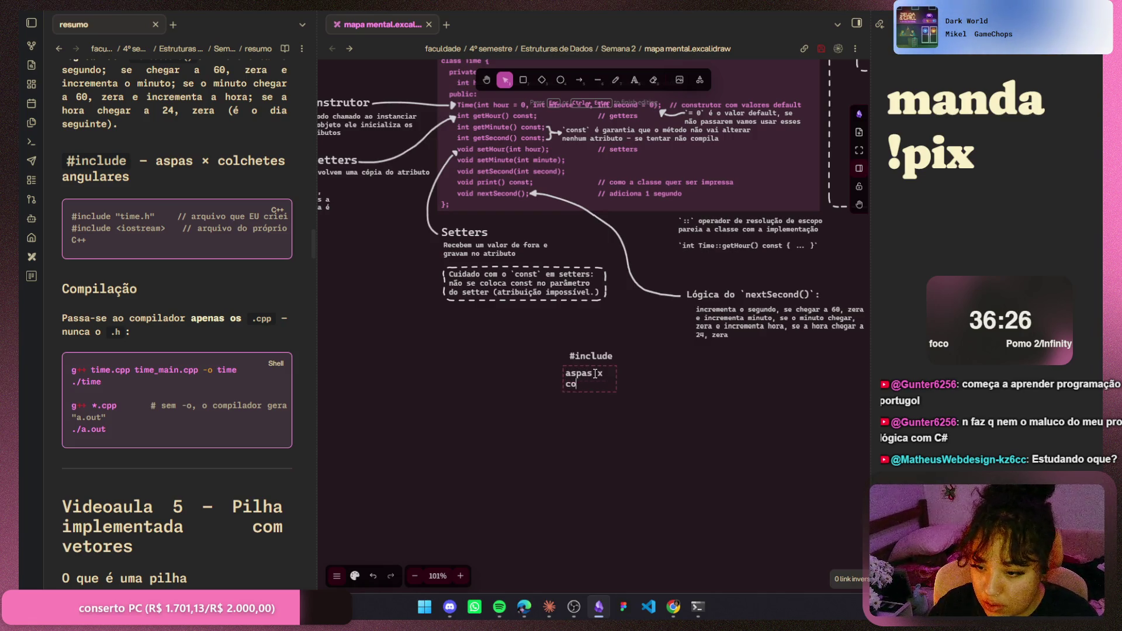
{"action": "type", "text": "lchete"}
{"action": "key", "text": "BackSpace"}
{"action": "key", "text": "BackSpace"}
{"action": "key", "text": "BackSpace"}
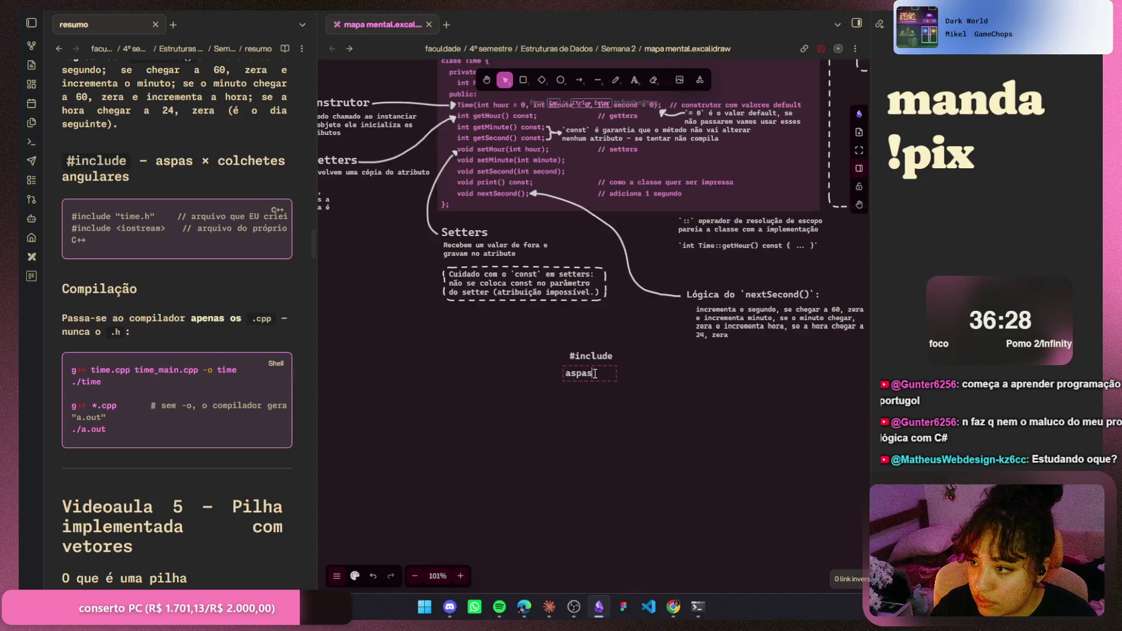
{"action": "type", "text": "x"}
{"action": "key", "text": "Return"}
{"action": "type", "text": "co"}
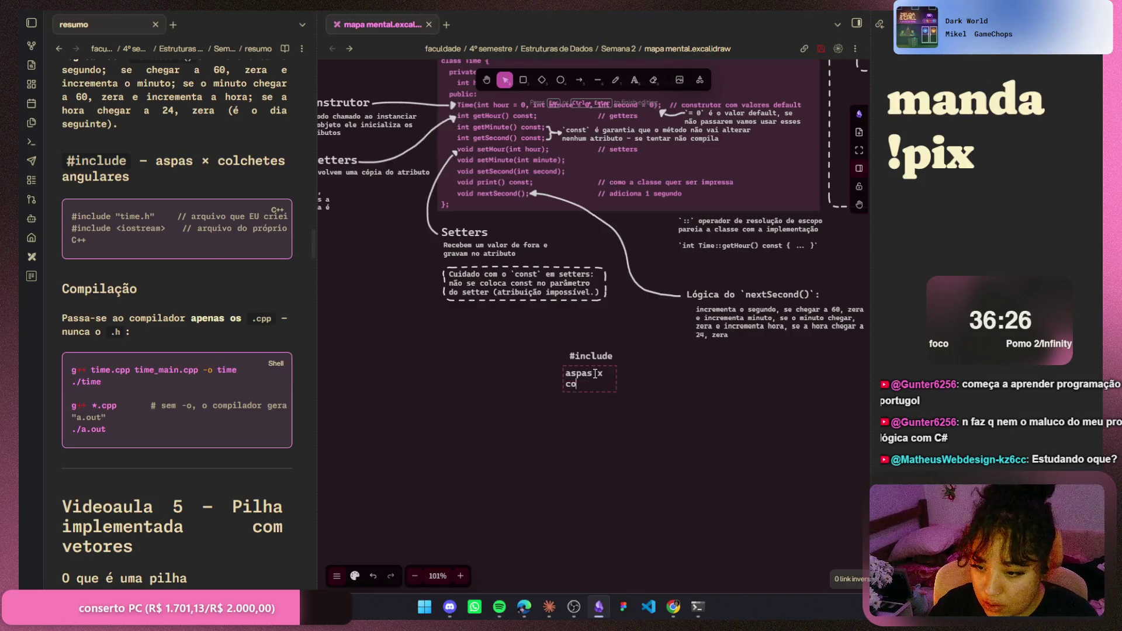
{"action": "type", "text": "lche"}
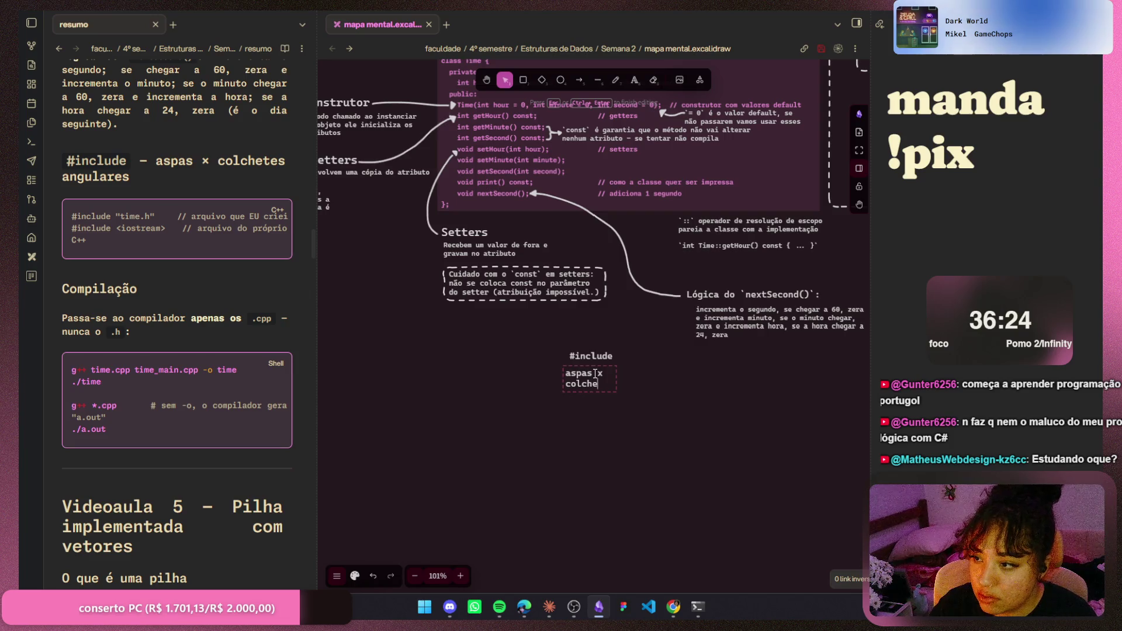
{"action": "type", "text": "tes"}
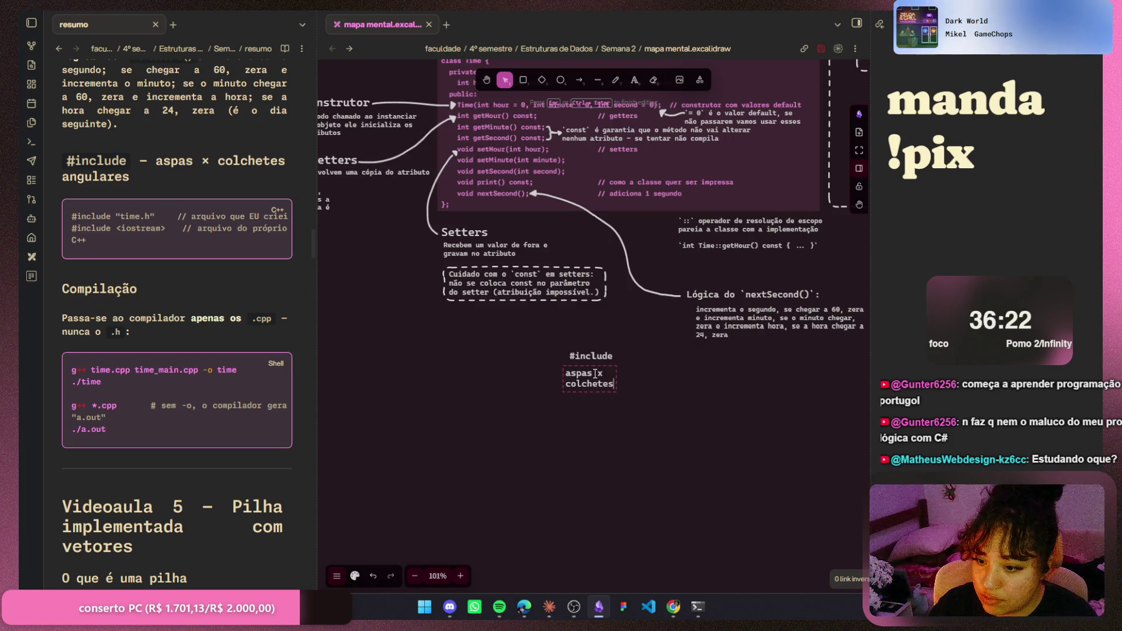